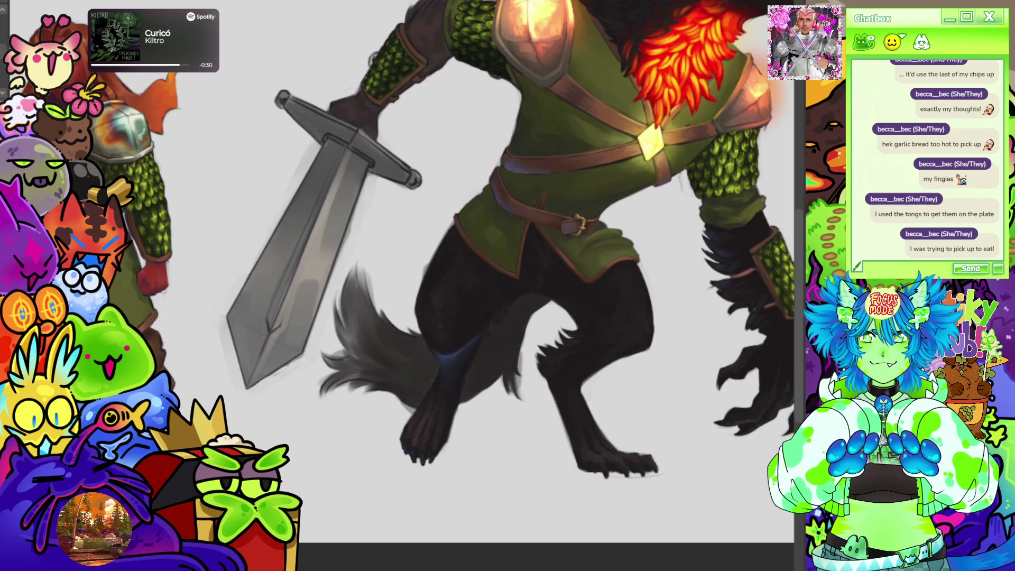
Tilt the view and paint dark blue fur strokes along the top edge of the tail tip.
scroll(416, 235, "up", 2)
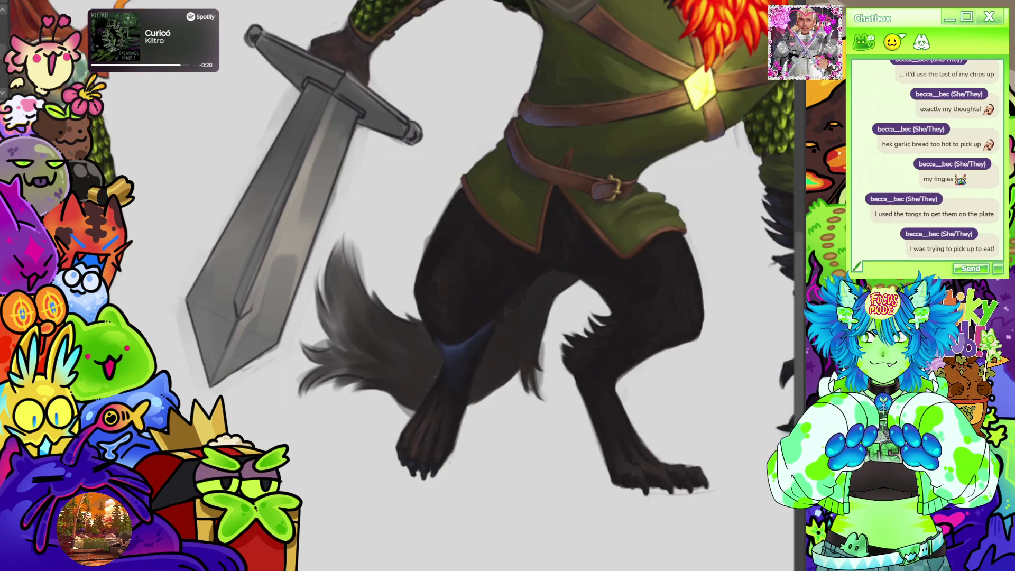
key("minus")
key("minus")
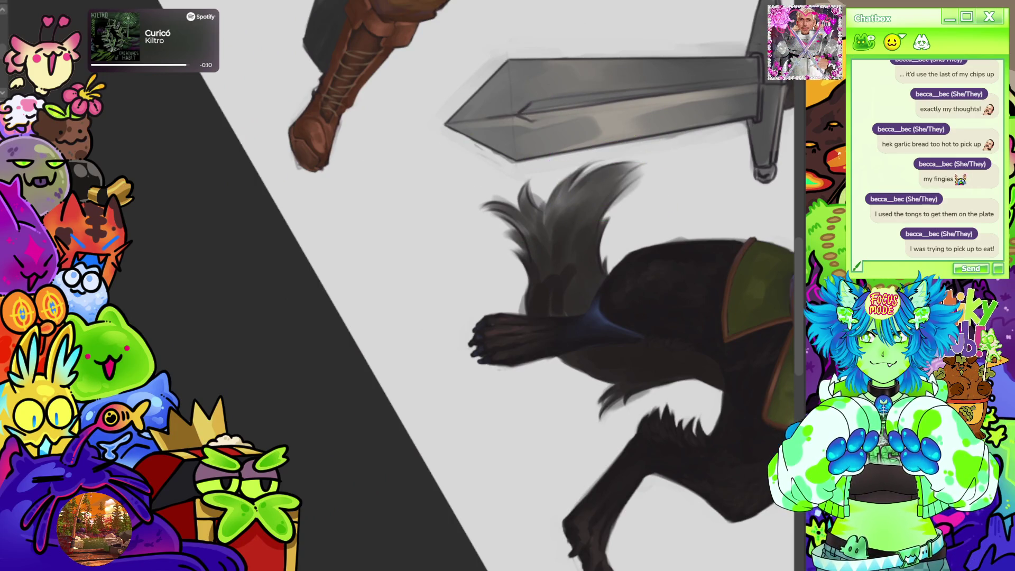
mouse_move(505, 207)
left_mouse_down()
mouse_move(505, 219)
mouse_move(528, 227)
mouse_move(526, 262)
mouse_move(508, 254)
mouse_move(515, 222)
mouse_move(543, 270)
mouse_move(515, 232)
mouse_move(528, 235)
mouse_move(520, 214)
mouse_move(536, 227)
mouse_move(520, 180)
mouse_move(536, 283)
mouse_move(544, 227)
mouse_move(510, 238)
mouse_move(513, 222)
left_mouse_up()
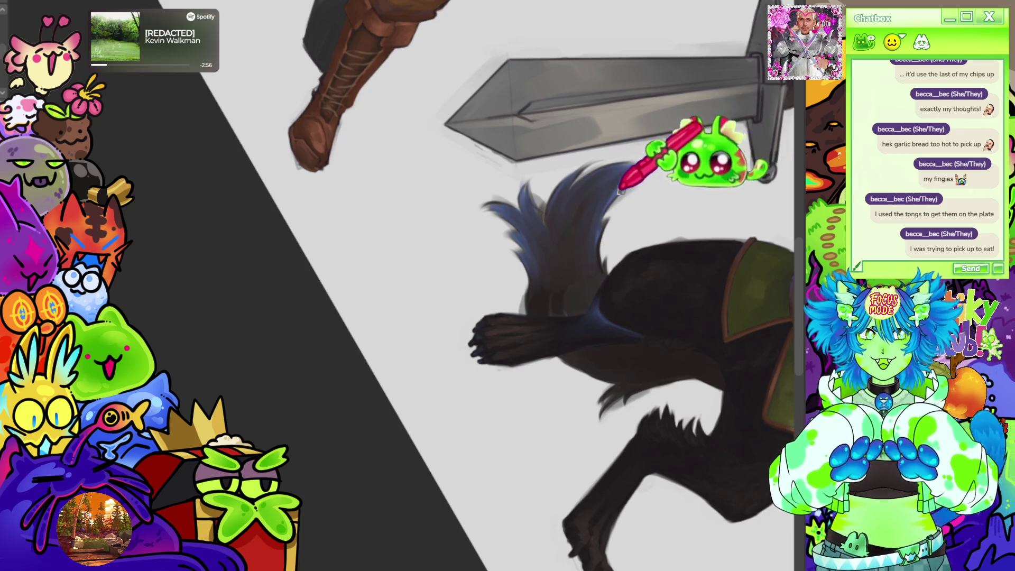
Level the view, then rotate the canvas around the tail while feathering longer fur strands near its base.
key("5")
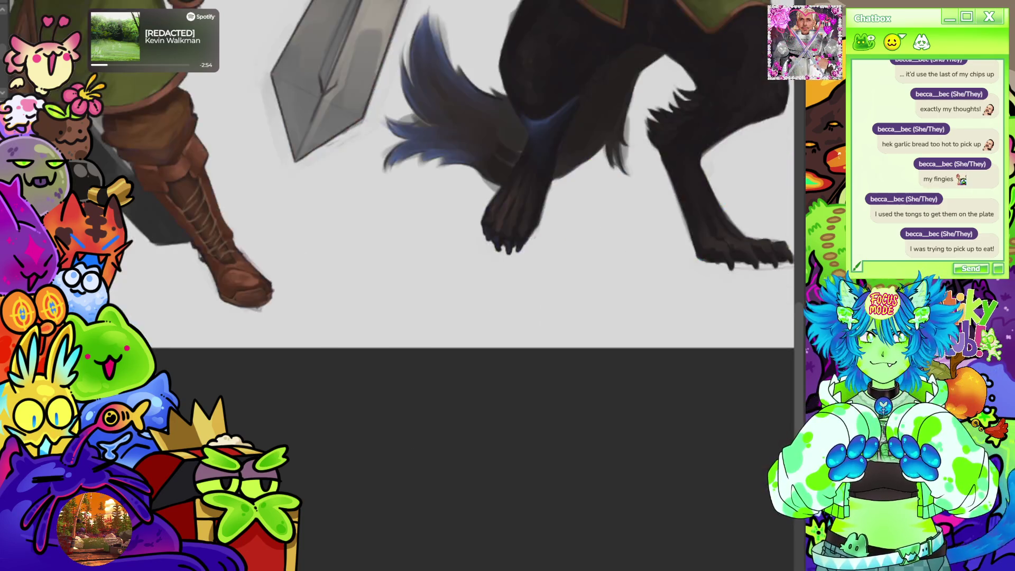
scroll(458, 269, "up", 5)
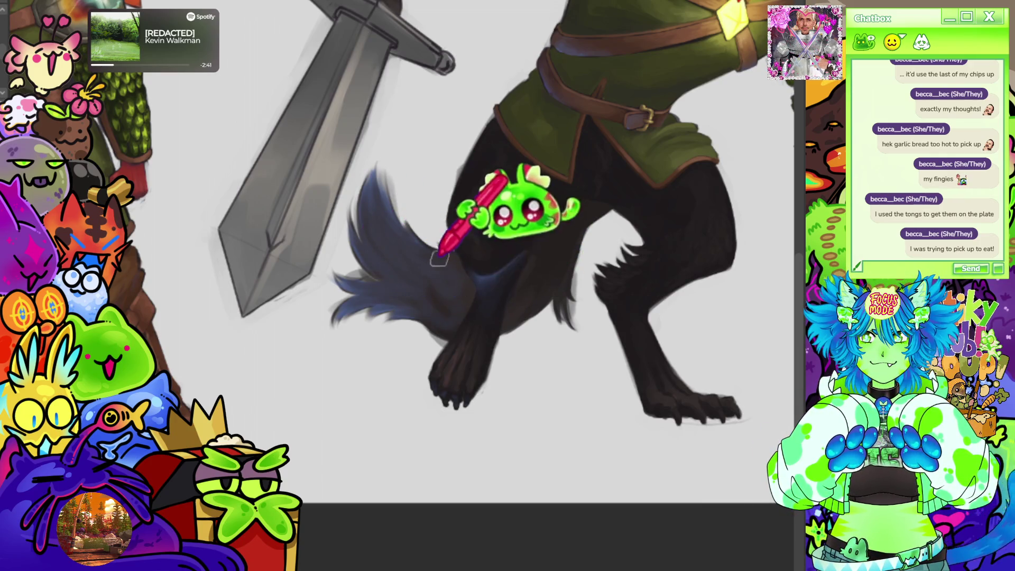
mouse_move(582, 69)
left_mouse_down()
mouse_move(529, 212)
mouse_move(576, 233)
left_mouse_up()
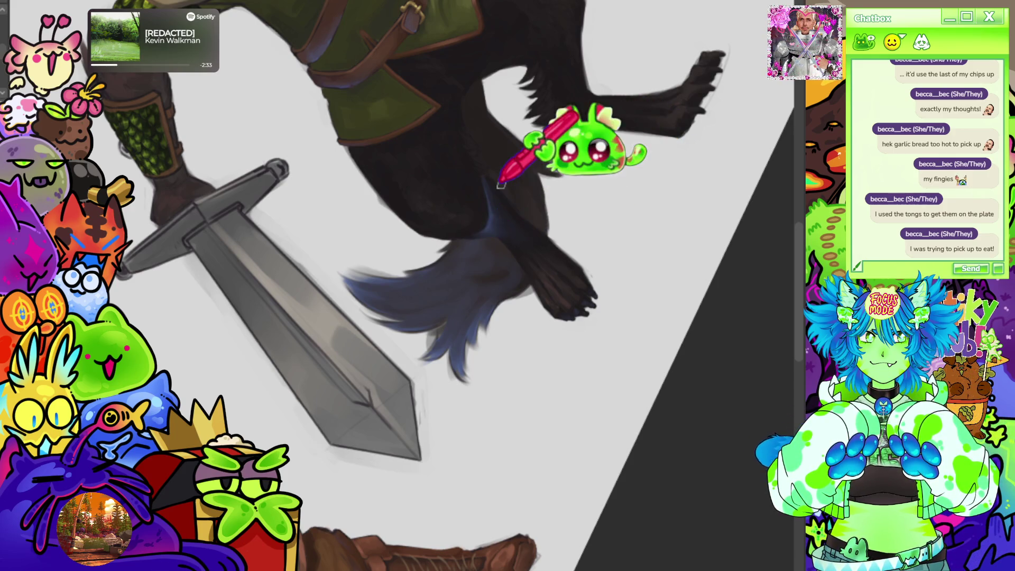
left_click_drag(476, 264, 528, 360)
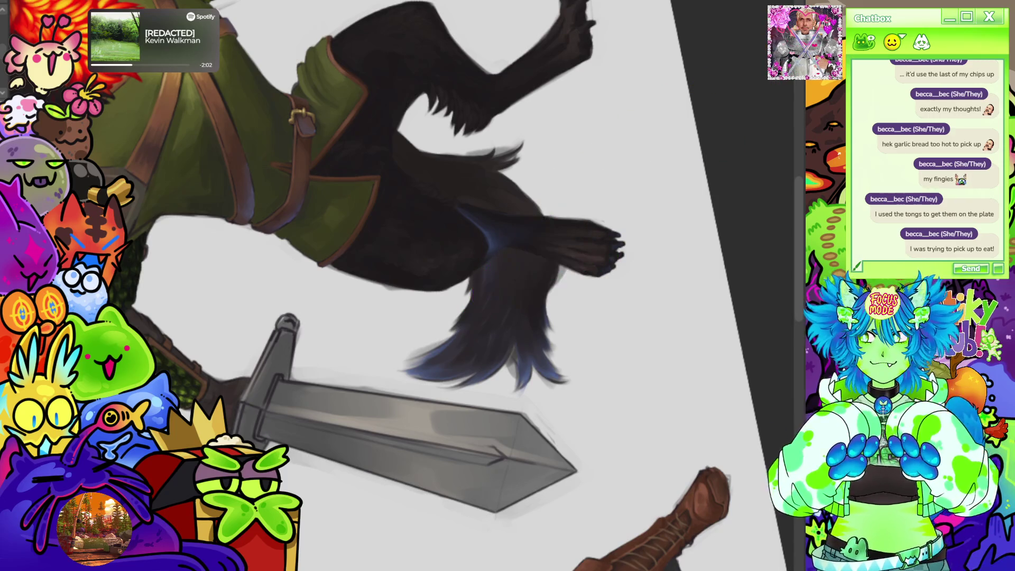
left_click_drag(474, 297, 485, 277)
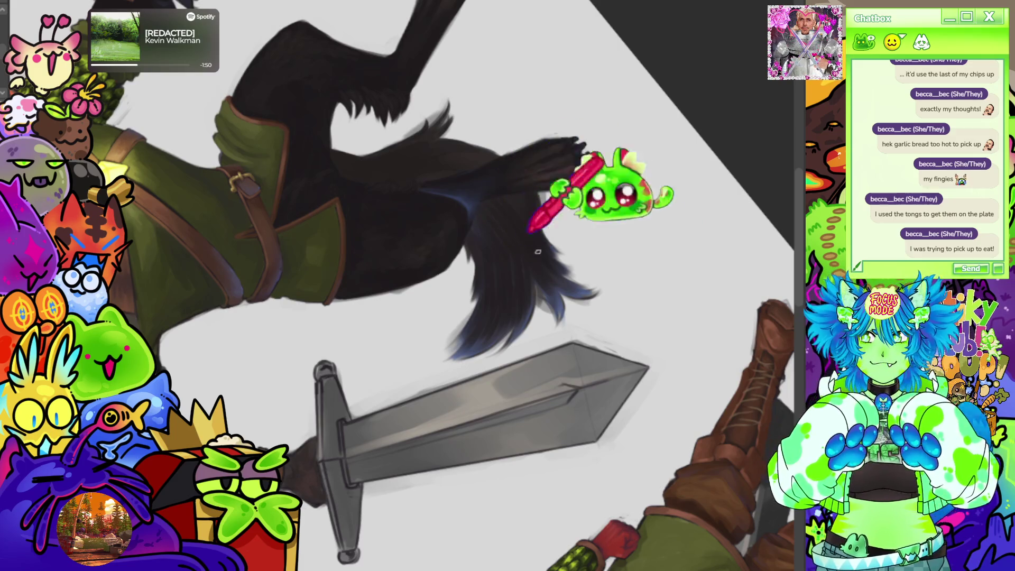
key("5")
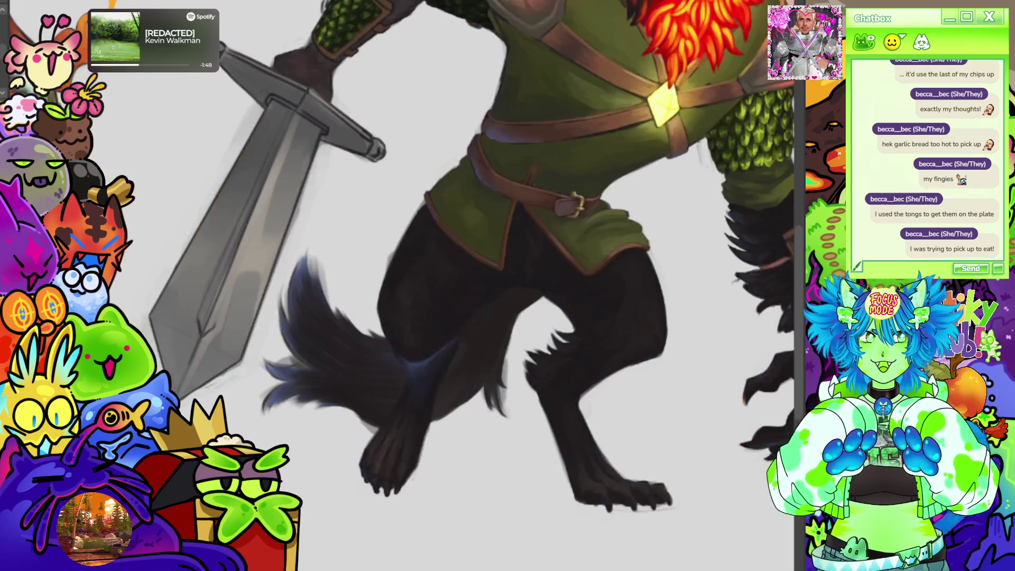
key("4")
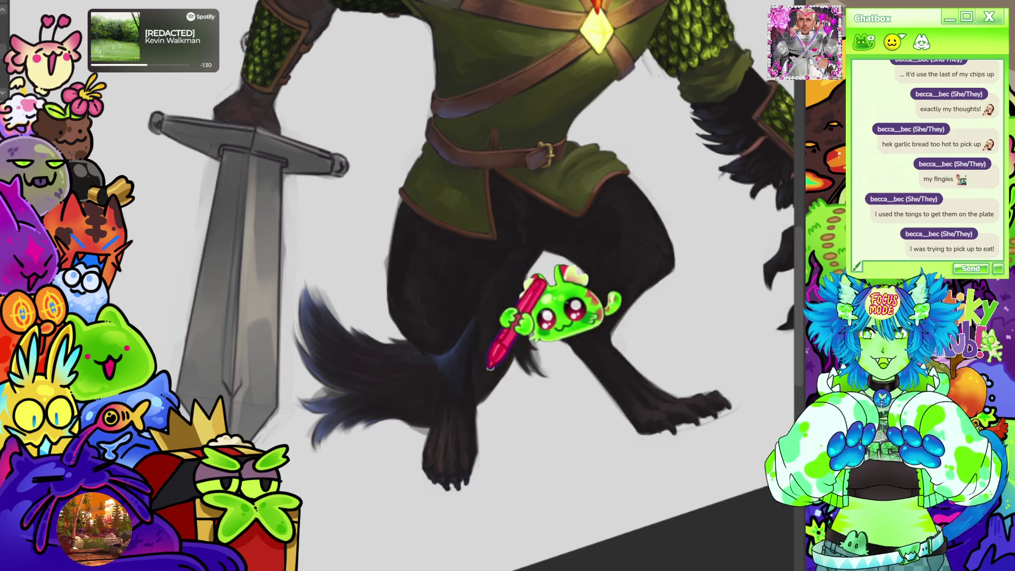
left_click_drag(478, 201, 528, 254)
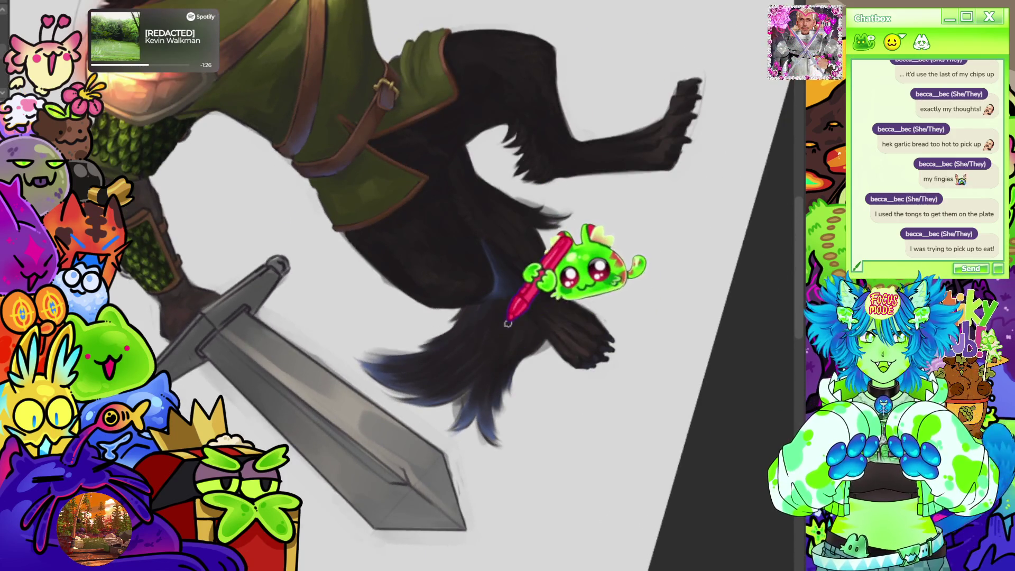
key("ctrl+0")
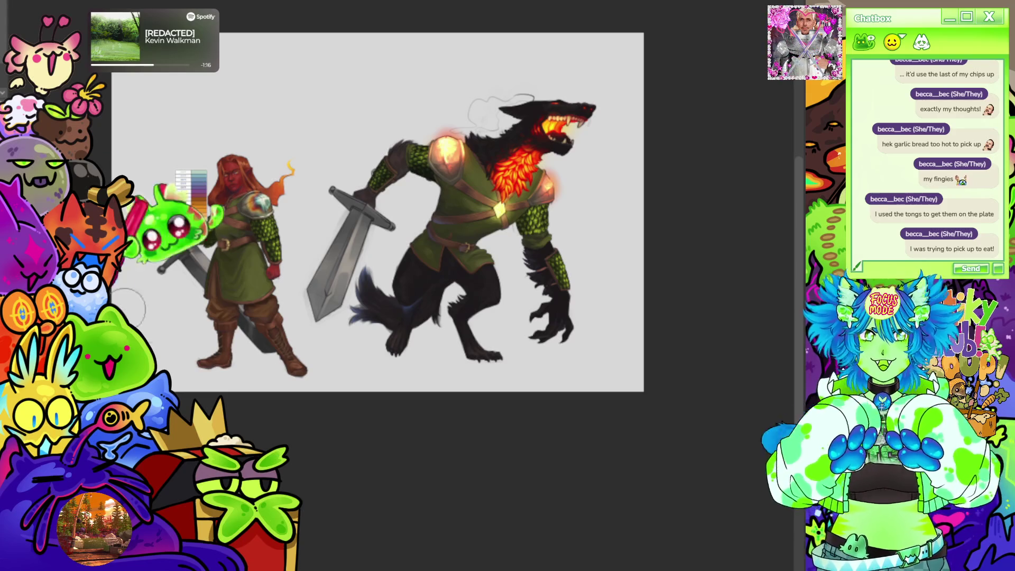
Zoom in on the lower legs and feet and shrink the brush for finer fur detail.
scroll(168, 331, "up", 2)
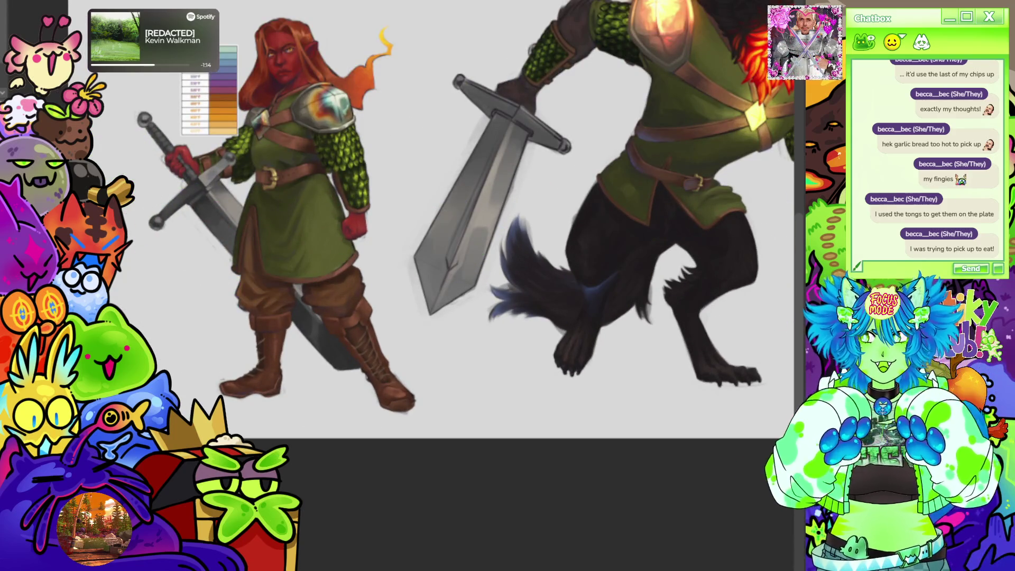
scroll(460, 226, "up", 3)
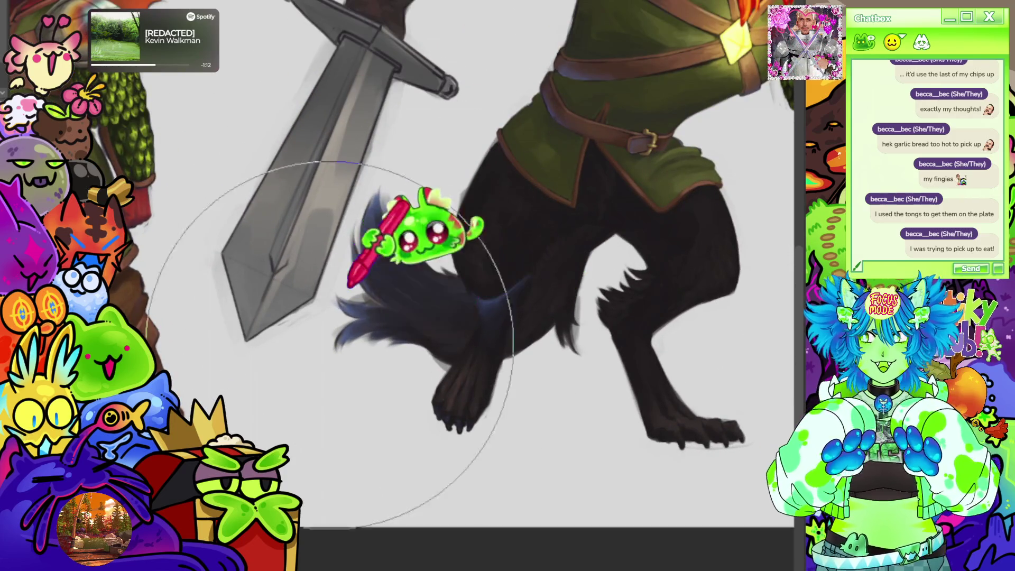
key("bracketleft")
key("bracketleft")
key("bracketleft")
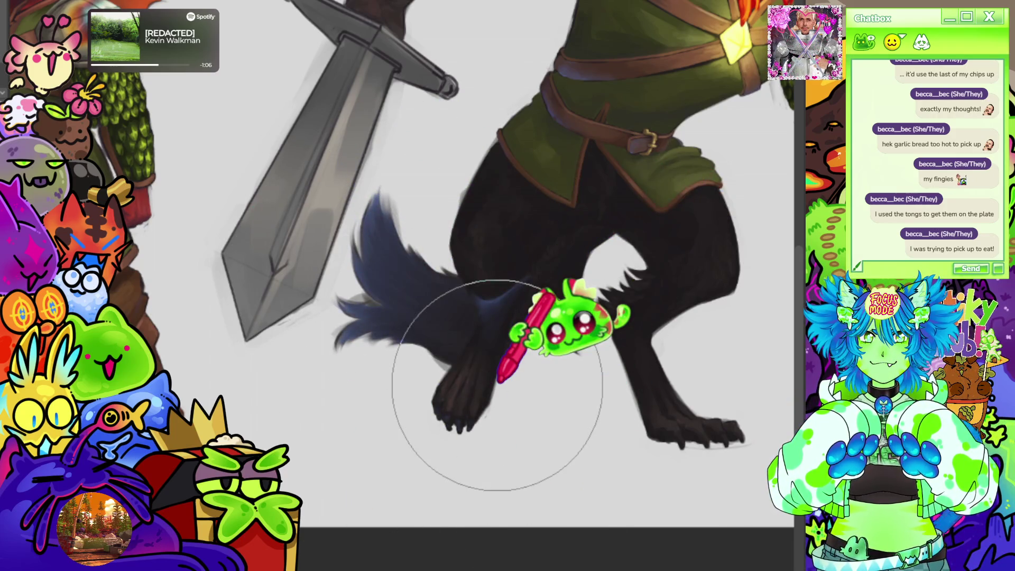
scroll(497, 385, "down", 3)
scroll(645, 215, "up", 2)
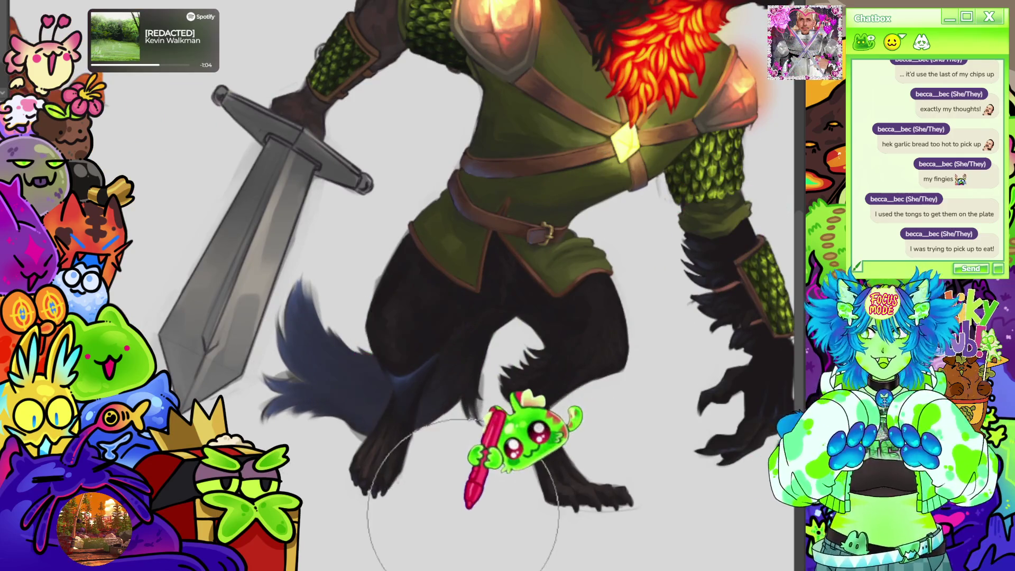
scroll(476, 455, "down", 3)
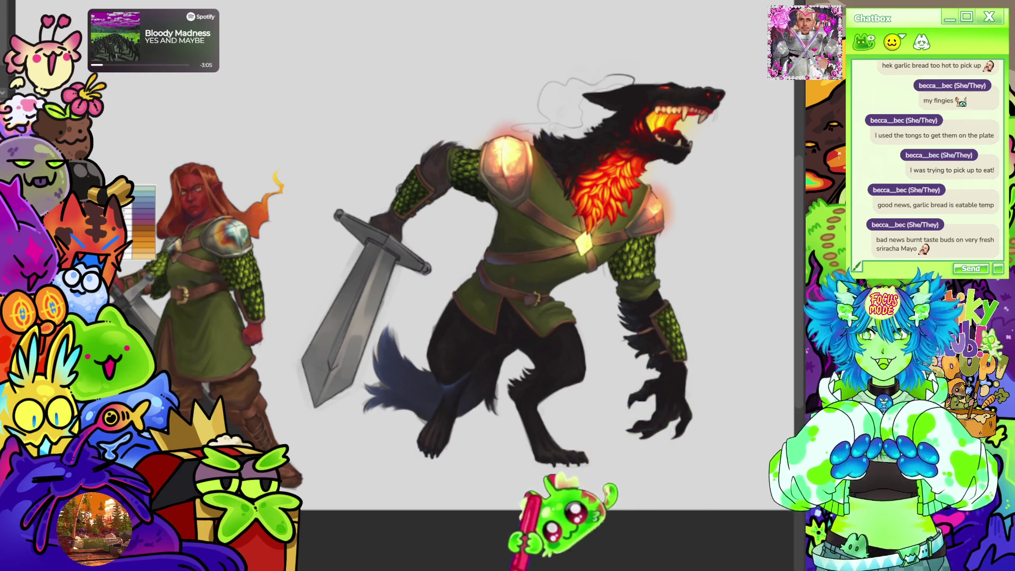
scroll(309, 219, "down", 1)
scroll(523, 227, "up", 1)
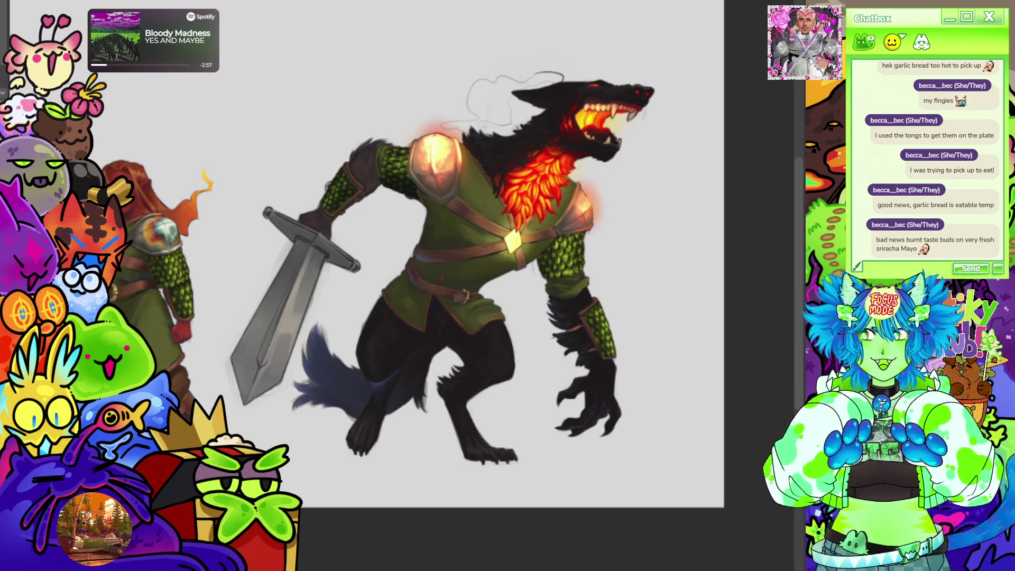
scroll(561, 288, "down", 1)
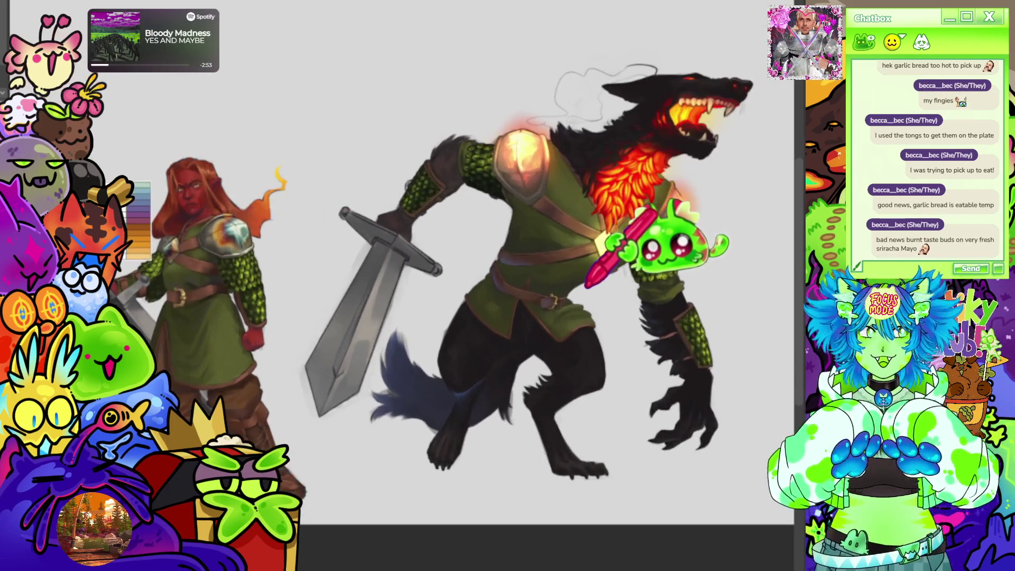
scroll(327, 283, "down", 3)
scroll(484, 185, "up", 4)
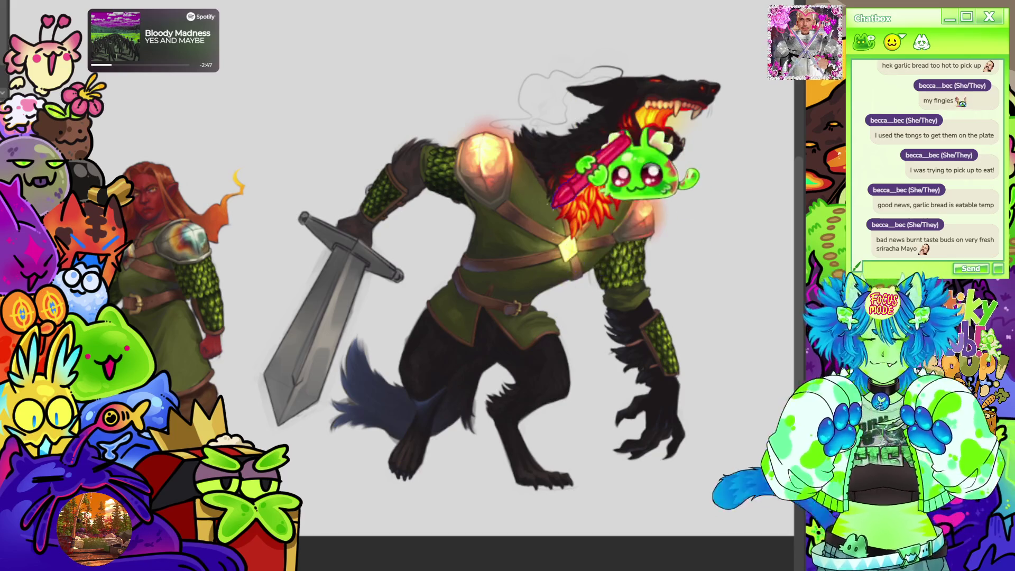
scroll(581, 296, "down", 2)
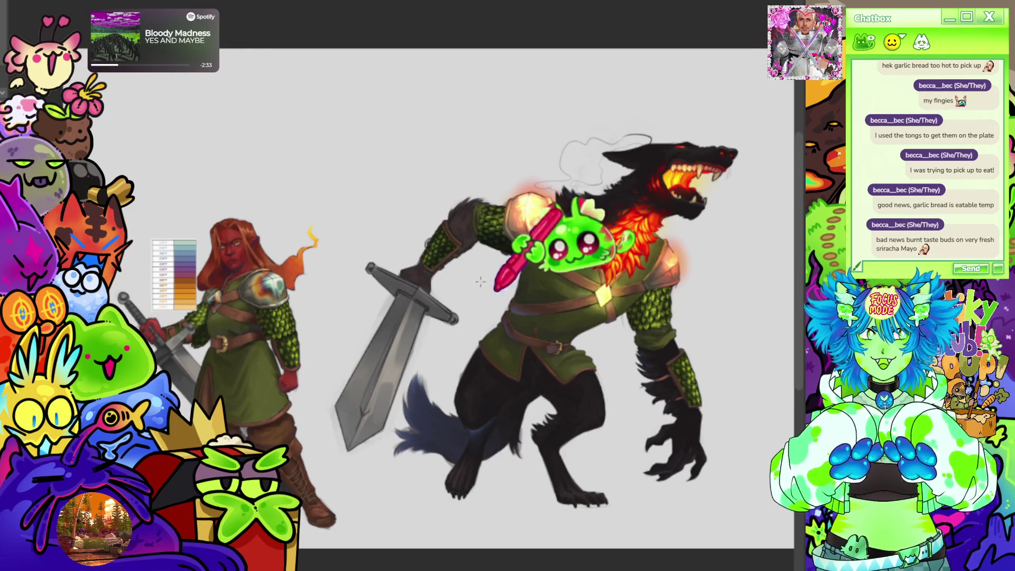
scroll(373, 200, "up", 4)
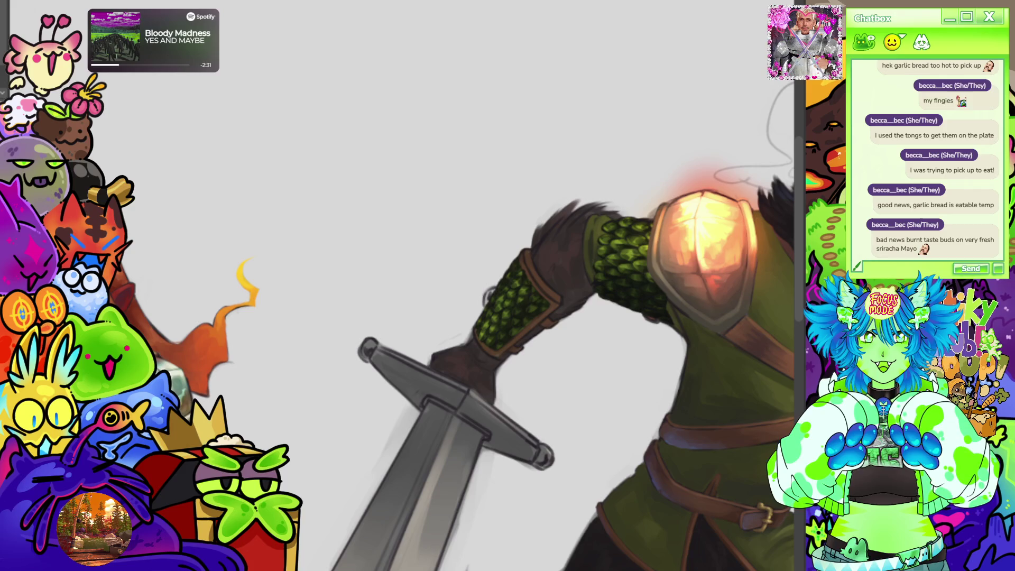
Frame and angle the sword arm, then paint dark fur strokes along the top of the glove.
scroll(407, 227, "down", 4)
scroll(465, 206, "up", 4)
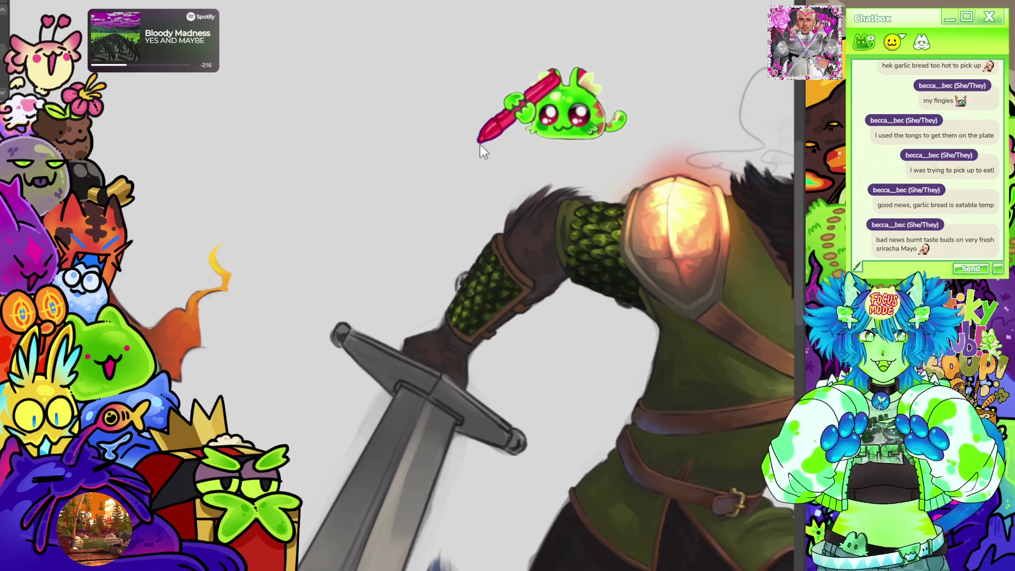
key("ctrl+minus")
key("ctrl+plus")
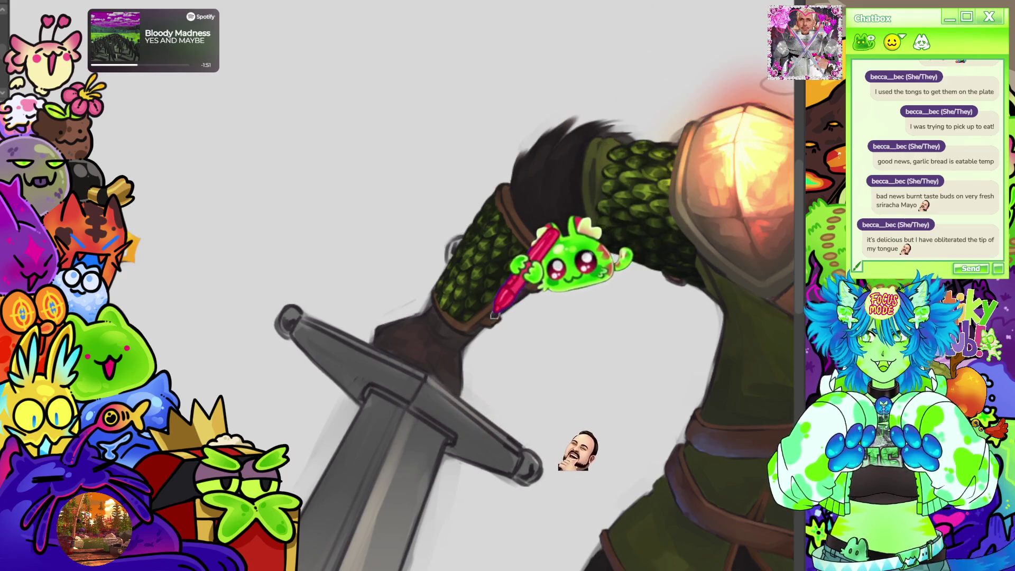
key("4")
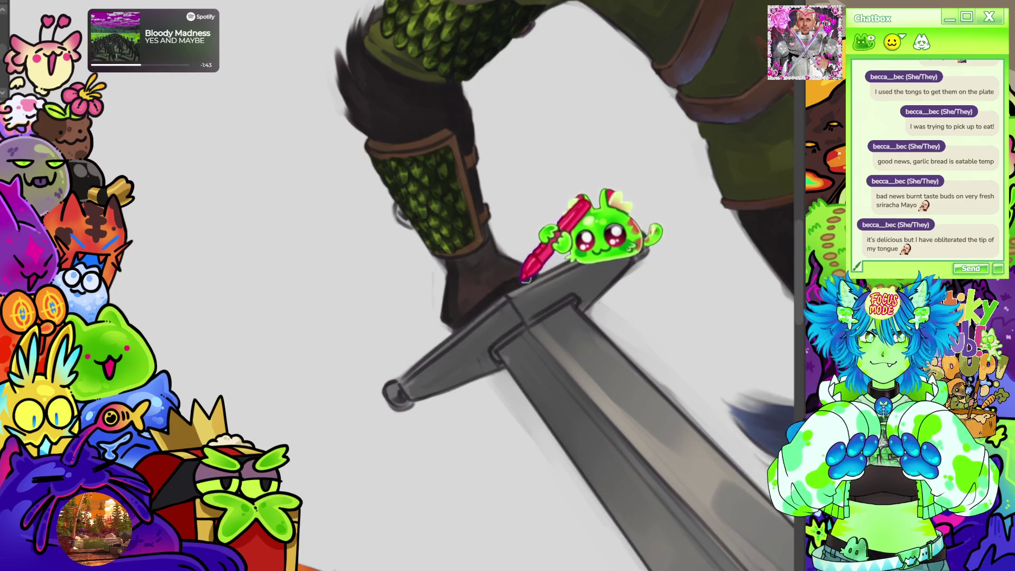
key("6")
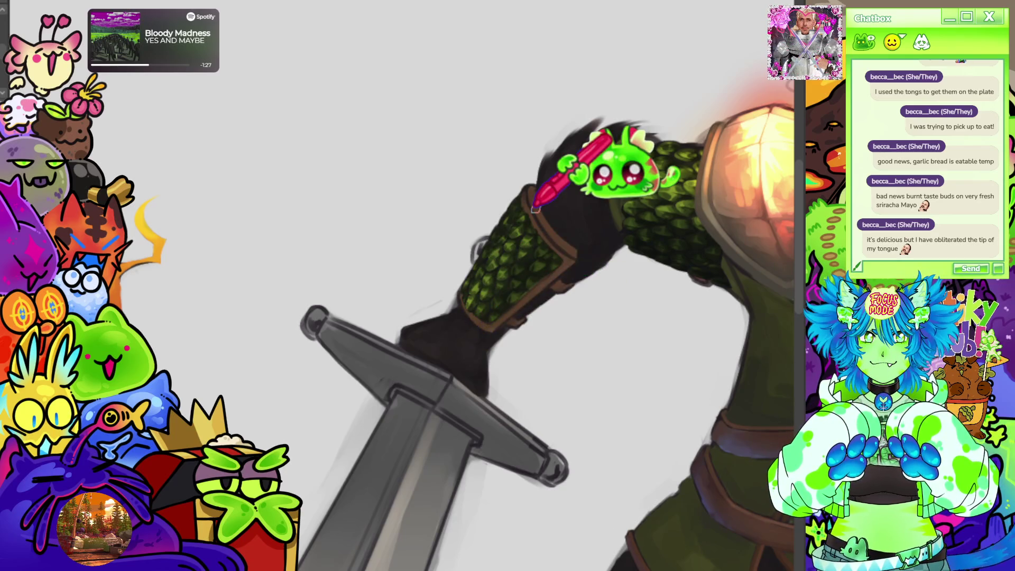
scroll(535, 208, "down", 5)
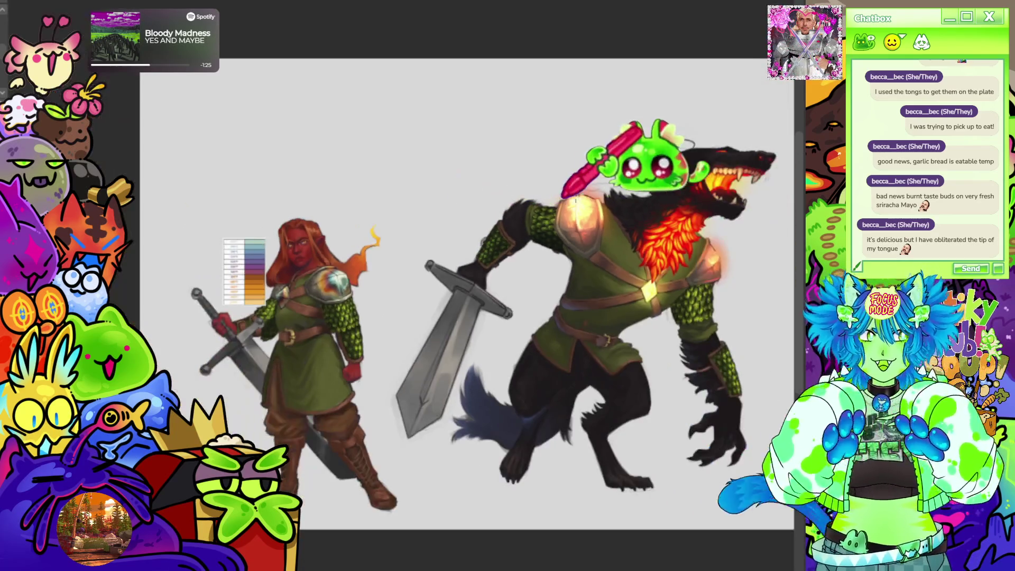
scroll(575, 201, "up", 5)
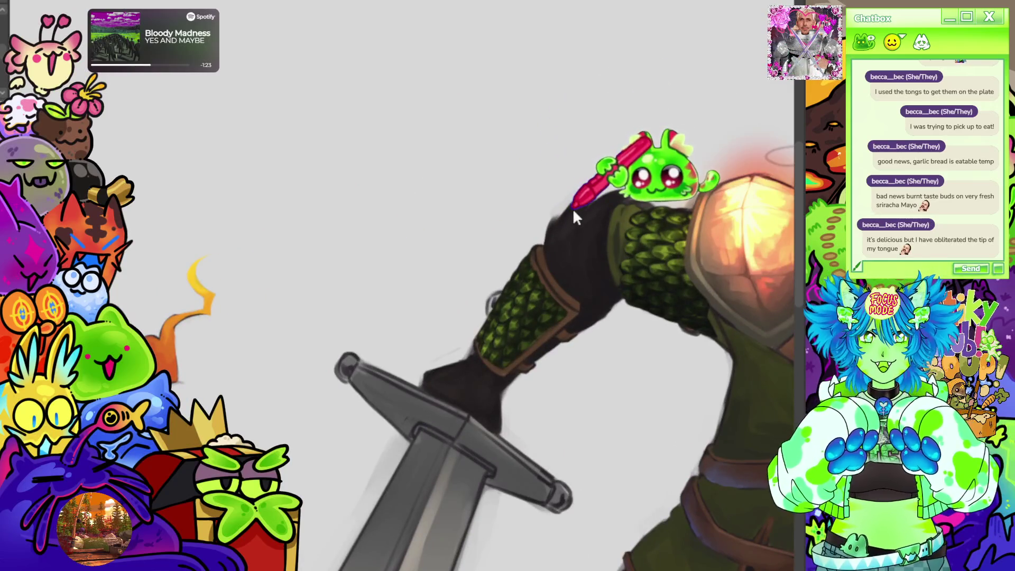
mouse_move(576, 214)
left_mouse_down()
mouse_move(560, 197)
mouse_move(607, 185)
left_mouse_up()
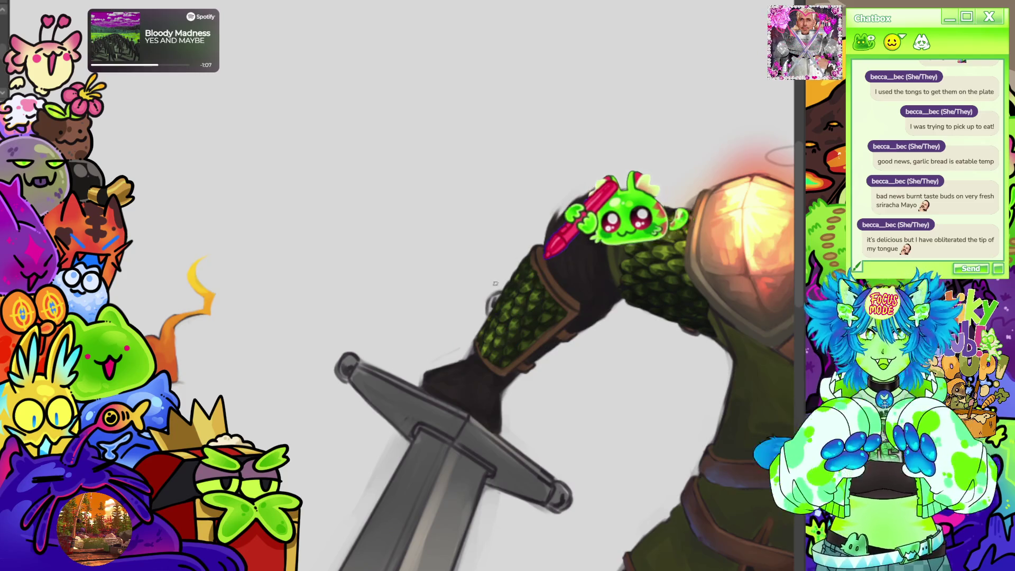
scroll(495, 283, "down", 5)
scroll(590, 172, "up", 3)
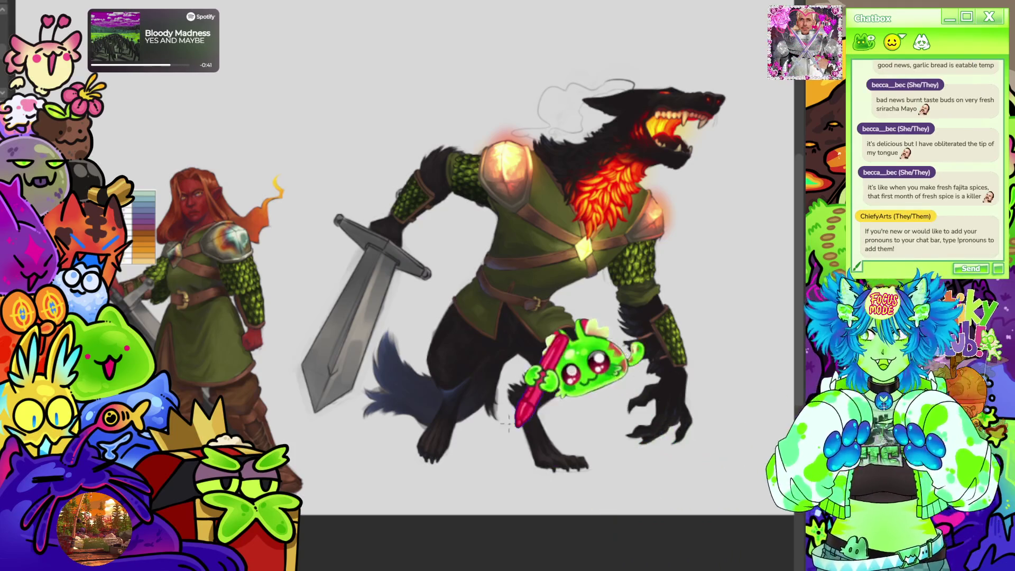
Rotate the view and erase the faint grey sketch curves beside the ear and head.
scroll(539, 236, "up", 2)
scroll(501, 413, "down", 1)
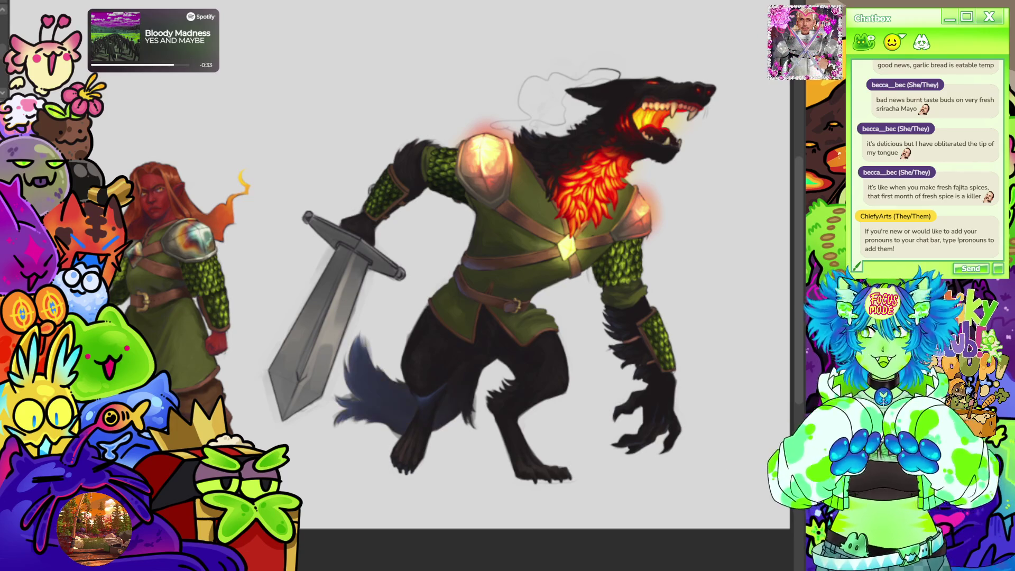
scroll(501, 265, "down", 1)
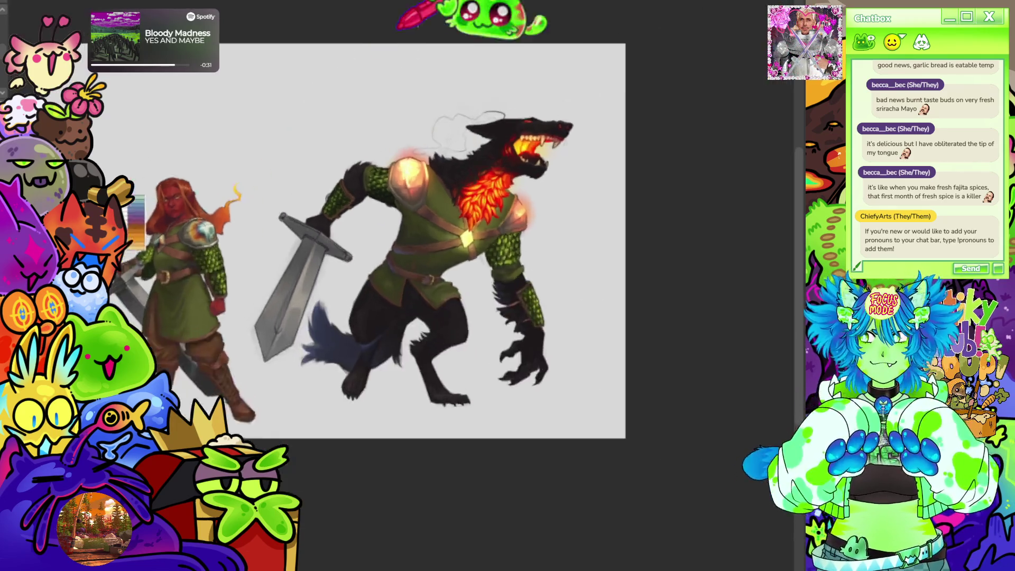
scroll(578, 113, "up", 5)
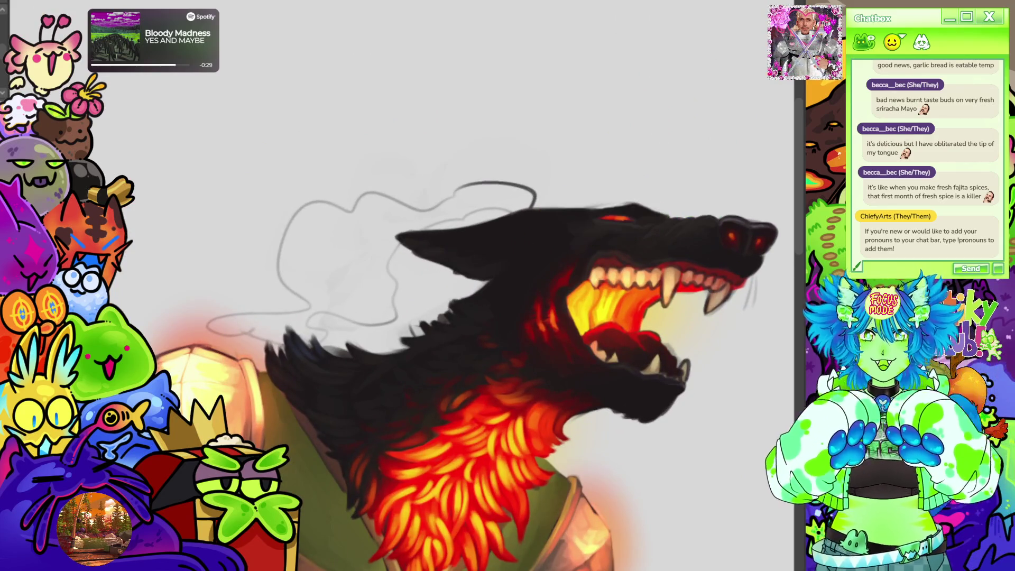
left_click_drag(519, 259, 393, 170)
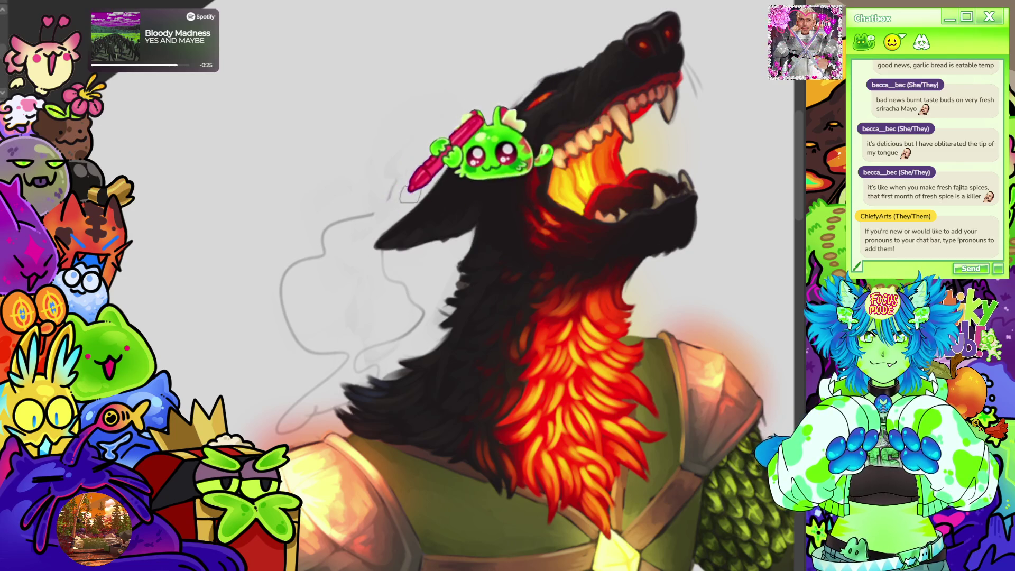
left_click_drag(370, 209, 284, 289)
mouse_move(282, 325)
left_mouse_down()
mouse_move(309, 338)
mouse_move(355, 226)
mouse_move(386, 261)
mouse_move(373, 248)
mouse_move(351, 354)
left_mouse_up()
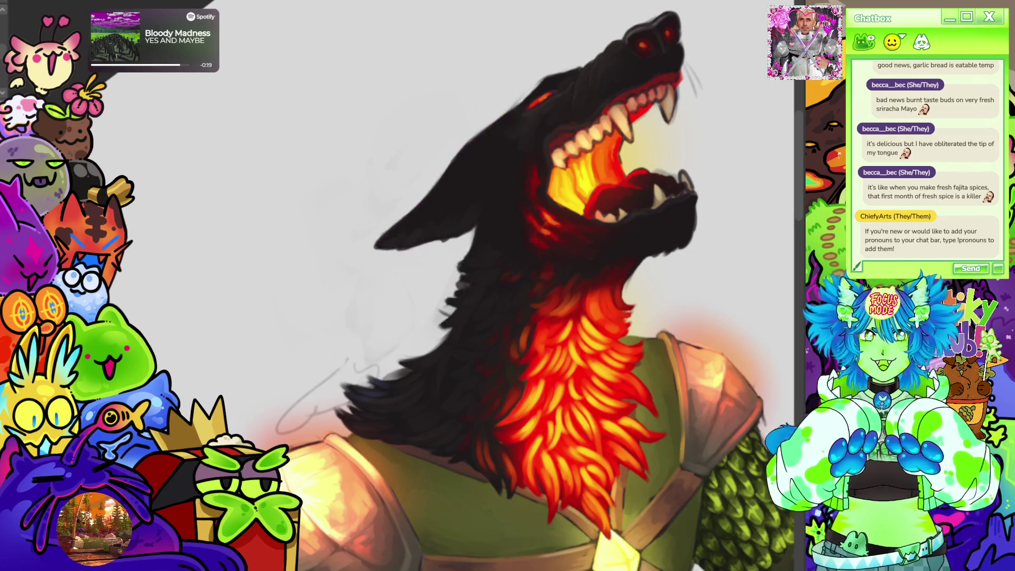
scroll(476, 265, "down", 5)
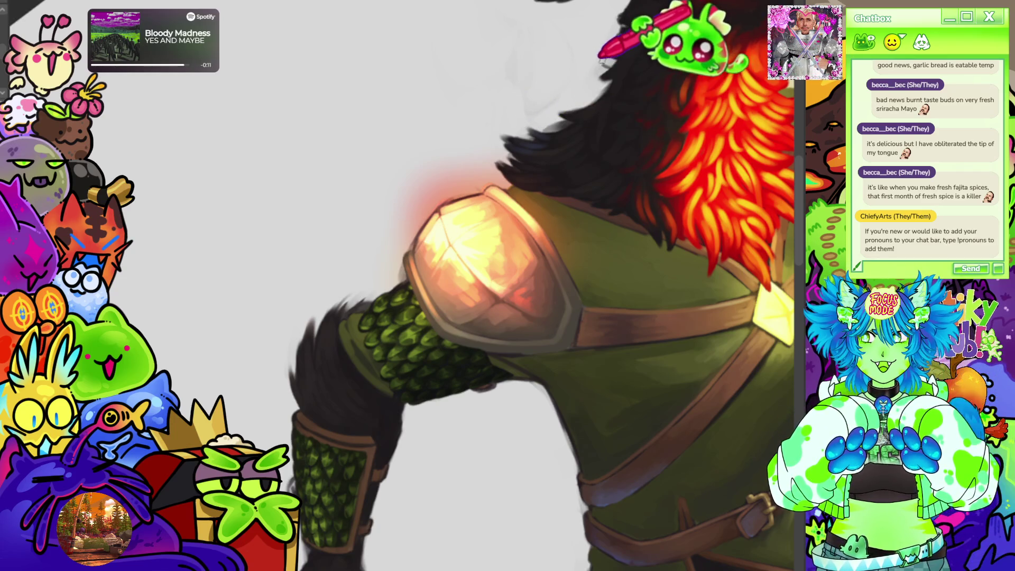
mouse_move(687, 8)
left_mouse_down()
mouse_move(819, 61)
mouse_move(581, 166)
mouse_move(465, 96)
left_mouse_up()
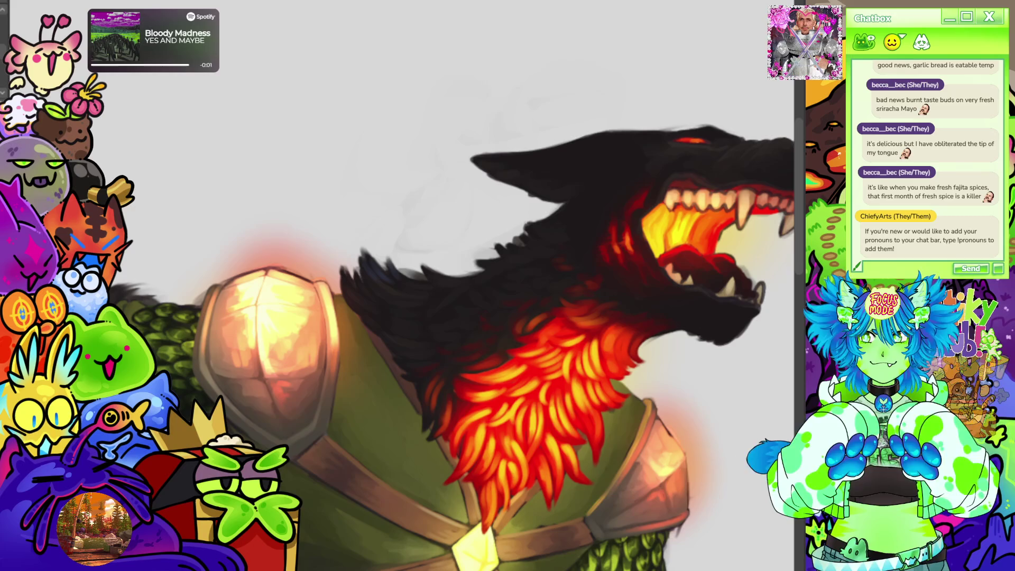
Sketch a zigzag guide for an extra fur edge down the neck.
scroll(402, 285, "up", 3)
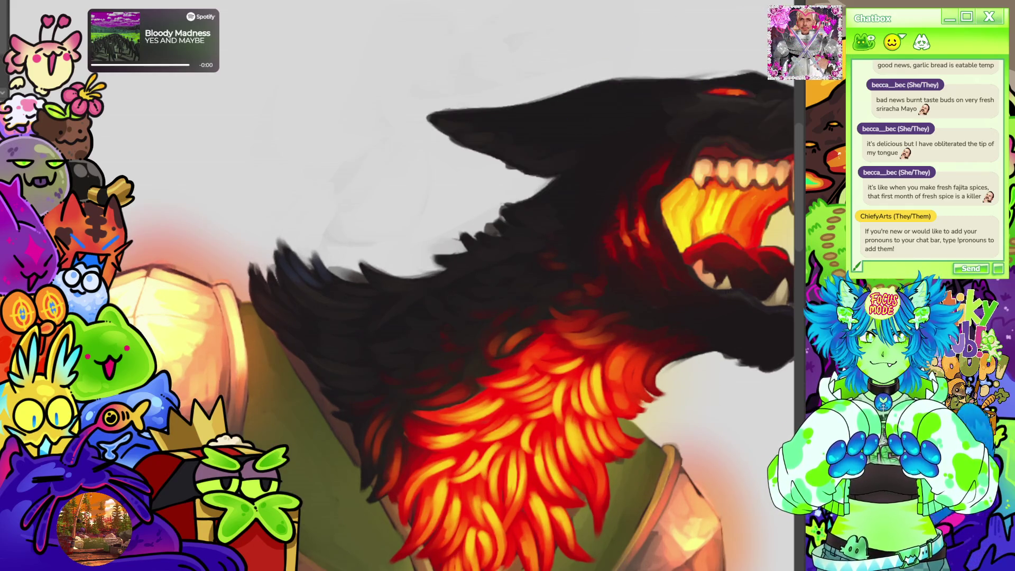
scroll(402, 286, "down", 3)
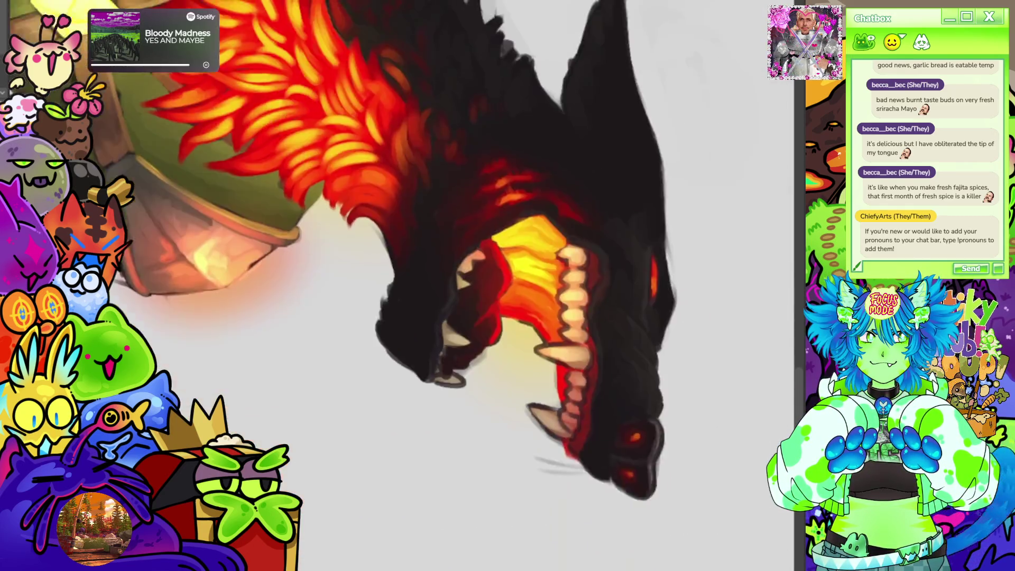
scroll(402, 286, "up", 3)
scroll(402, 285, "up", 3)
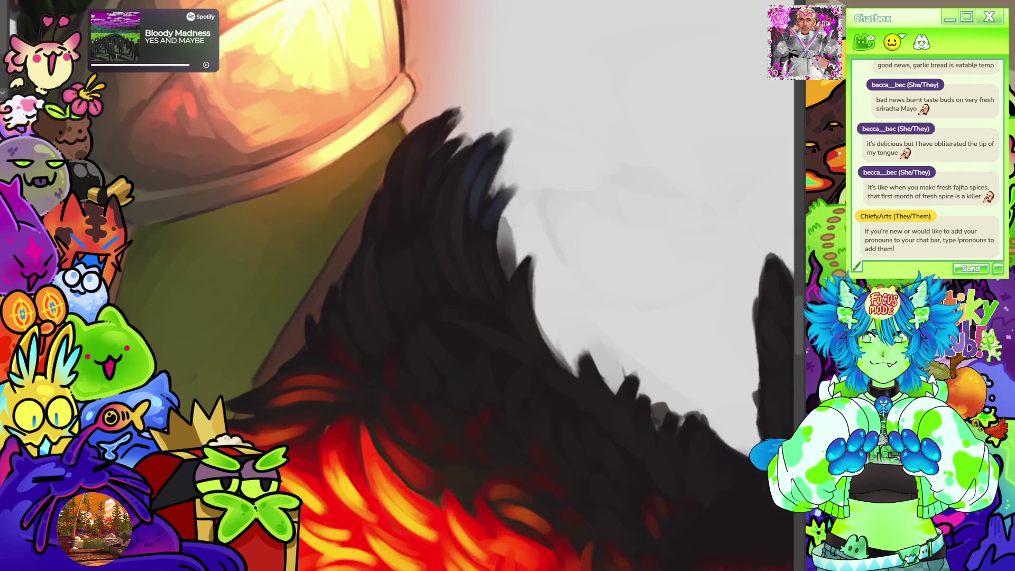
scroll(401, 286, "down", 2)
left_click_drag(418, 230, 440, 311)
mouse_move(429, 197)
left_mouse_down()
mouse_move(414, 261)
mouse_move(465, 335)
mouse_move(472, 342)
mouse_move(493, 327)
mouse_move(515, 373)
mouse_move(547, 350)
mouse_move(566, 399)
mouse_move(592, 402)
mouse_move(569, 273)
mouse_move(547, 290)
left_mouse_up()
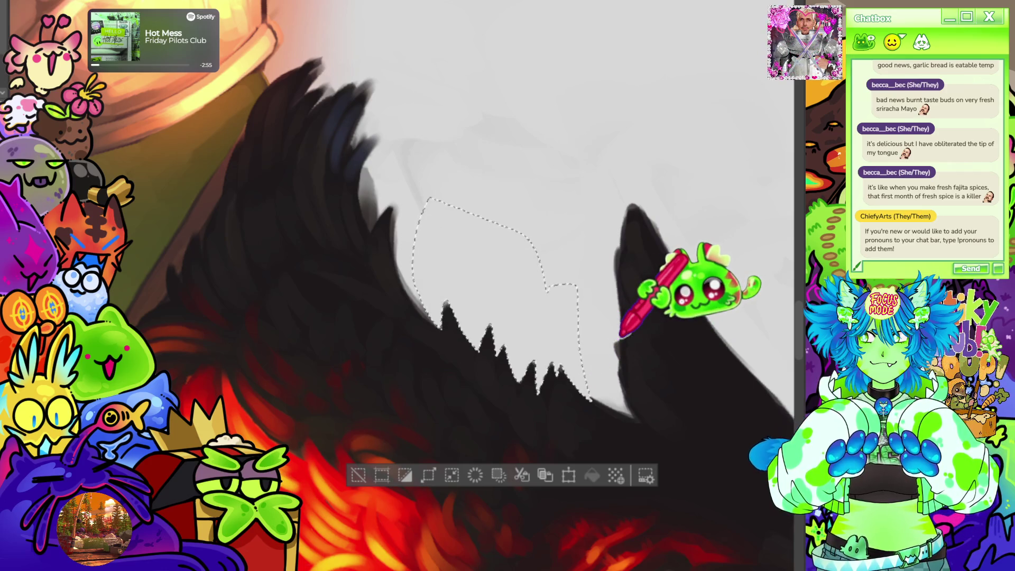
Lasso and fill the new neck tuft dark, deselect, and flip the canvas to check it.
left_click_drag(331, 413, 387, 254)
key("ctrl+d")
key("h")
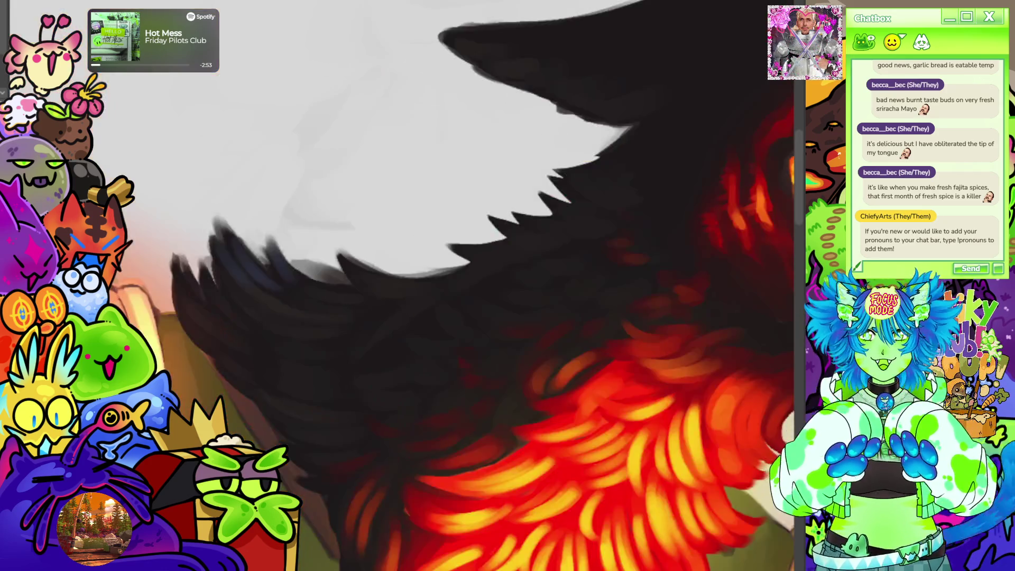
scroll(494, 138, "down", 5)
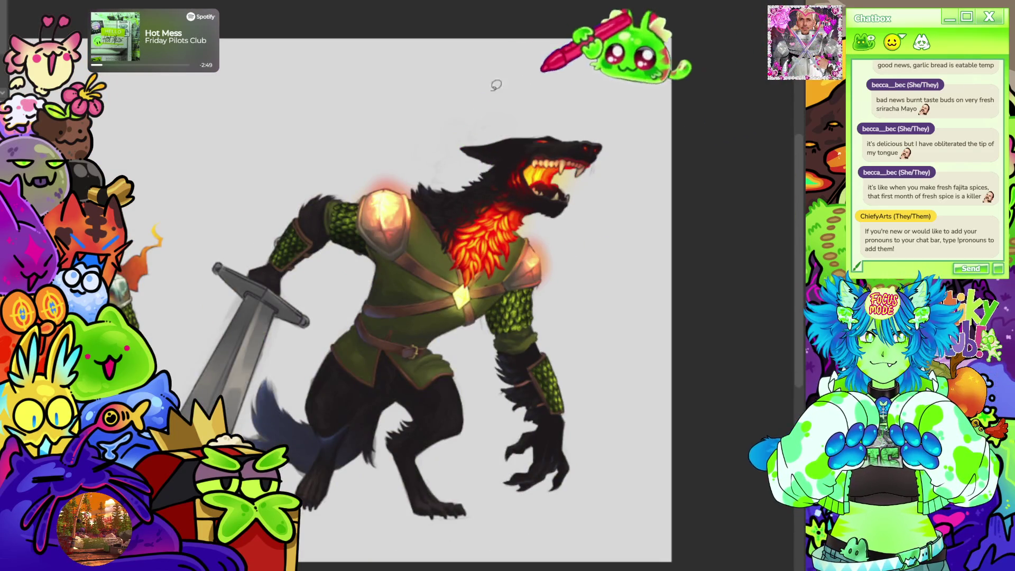
Lasso a cluster of jagged fur spikes on the neck, fill them dark, and deselect.
scroll(431, 147, "up", 4)
scroll(571, 215, "up", 4)
scroll(465, 188, "down", 2)
scroll(488, 226, "up", 4)
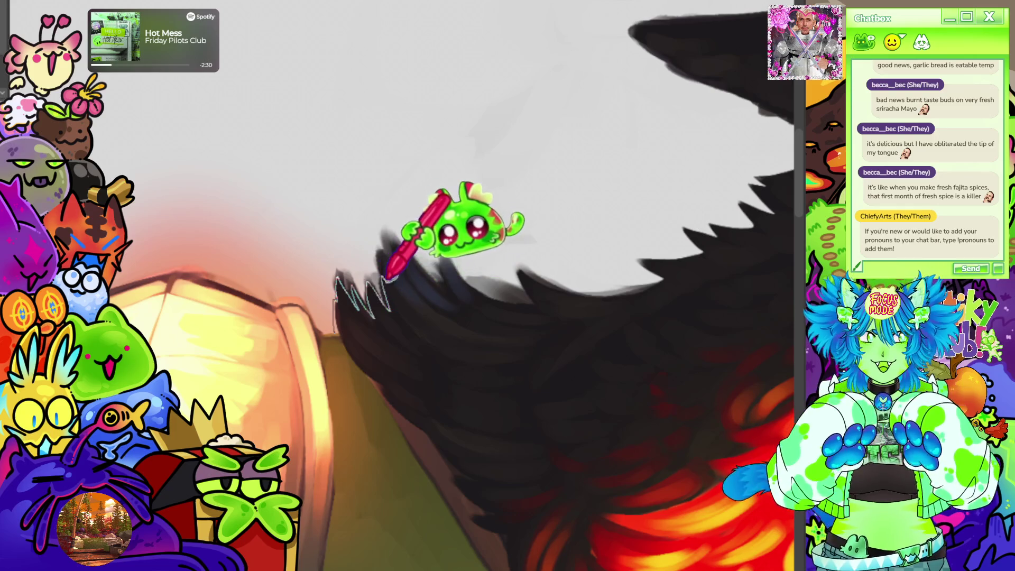
left_click_drag(437, 283, 406, 218)
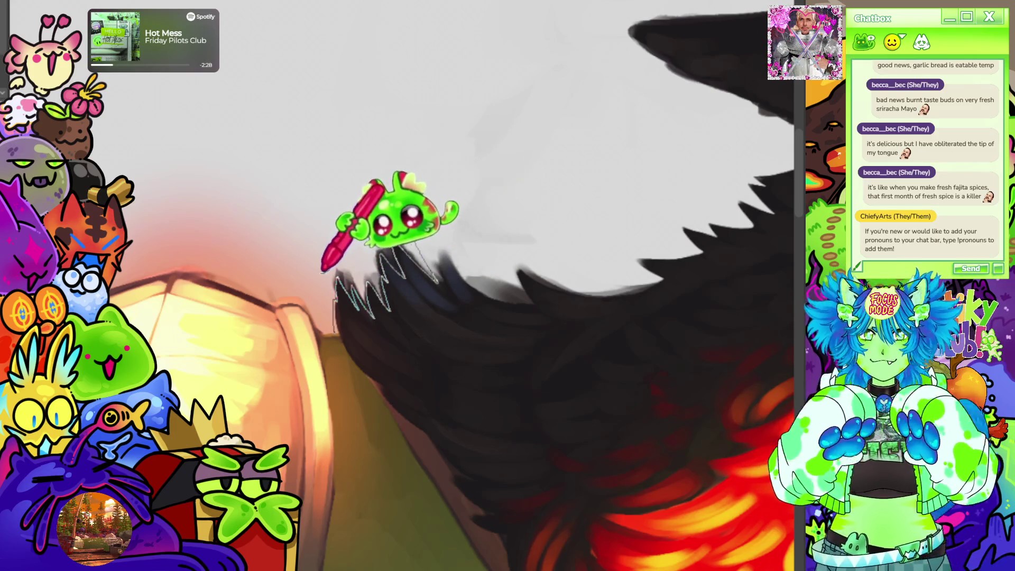
left_click_drag(323, 270, 332, 324)
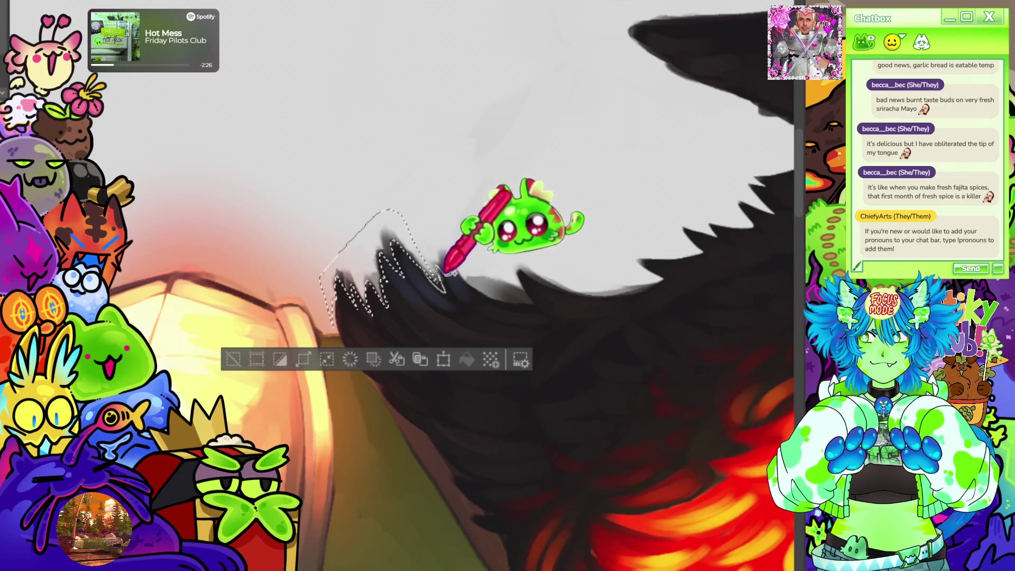
mouse_move(388, 209)
left_mouse_down()
mouse_move(414, 154)
mouse_move(501, 299)
mouse_move(497, 289)
mouse_move(534, 302)
mouse_move(465, 239)
mouse_move(560, 269)
mouse_move(497, 232)
mouse_move(544, 290)
mouse_move(539, 276)
mouse_move(556, 290)
mouse_move(499, 235)
mouse_move(562, 233)
mouse_move(587, 286)
mouse_move(524, 238)
mouse_move(524, 277)
left_mouse_up()
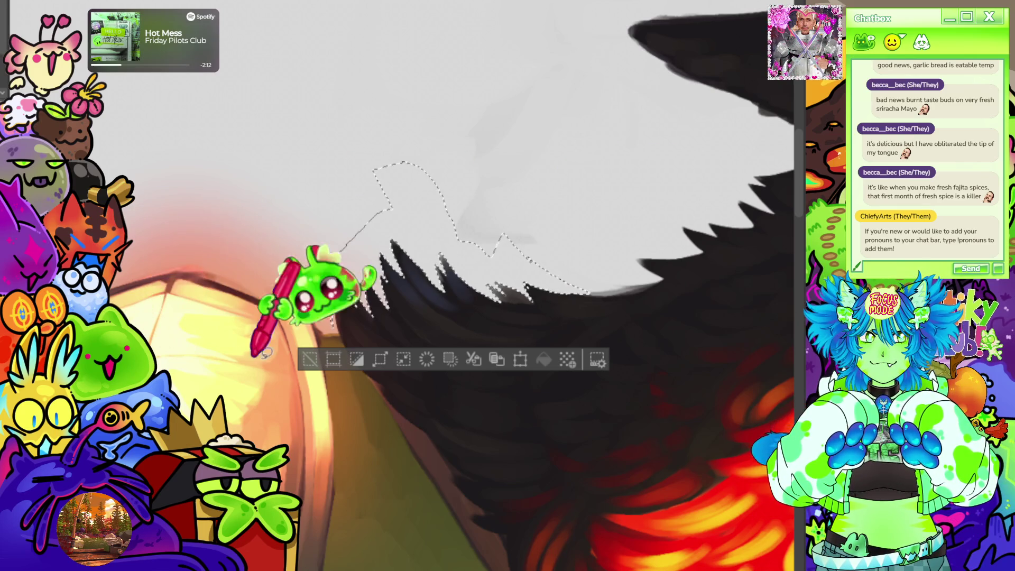
left_click(310, 359)
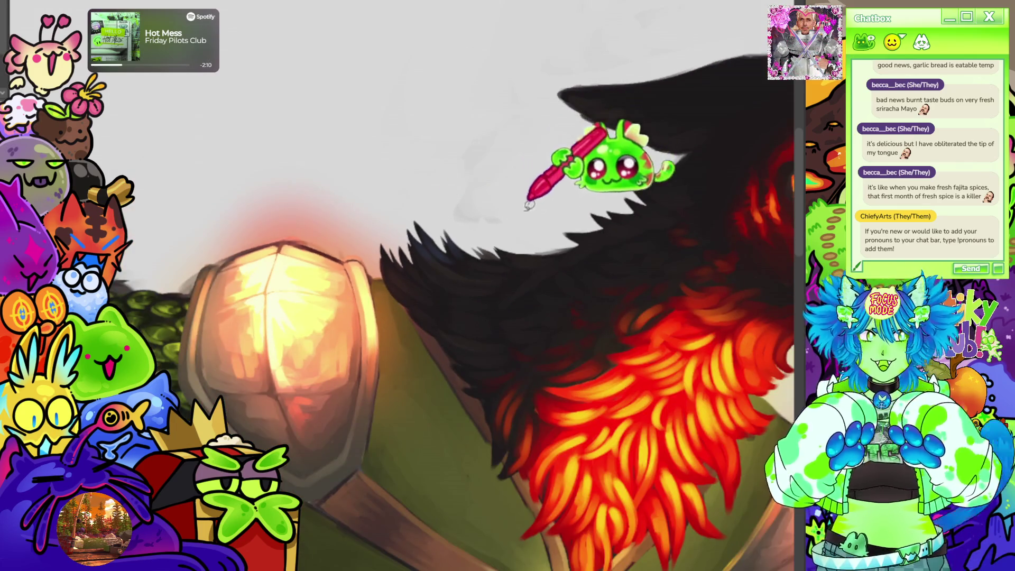
Outline and fill another dark fur area above the shoulder, then clear the selection.
mouse_move(533, 192)
left_mouse_down()
mouse_move(465, 214)
mouse_move(508, 12)
mouse_move(602, 36)
mouse_move(582, 79)
mouse_move(549, 78)
left_mouse_up()
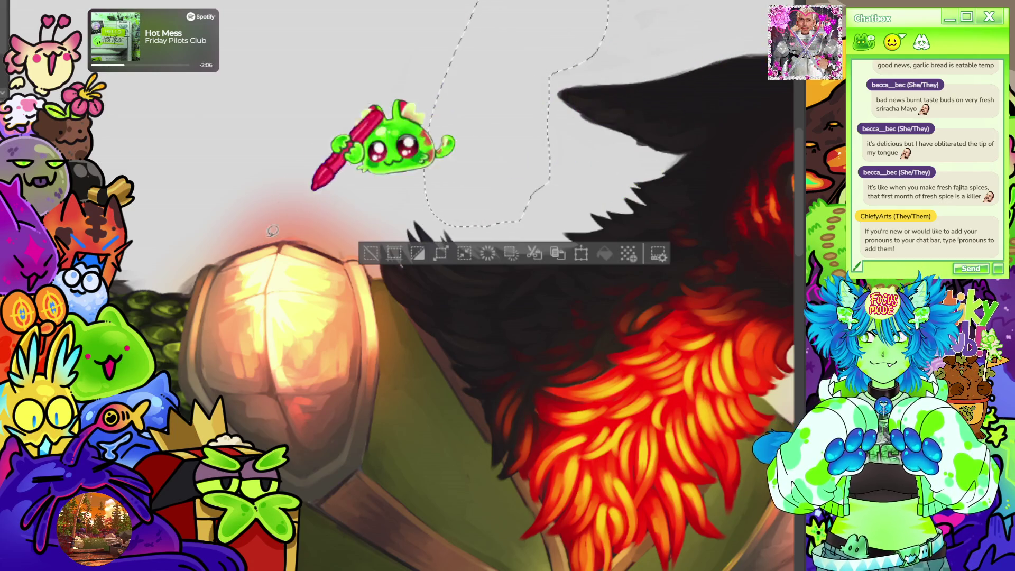
left_click(370, 253)
key("ctrl+0")
scroll(428, 211, "down", 3)
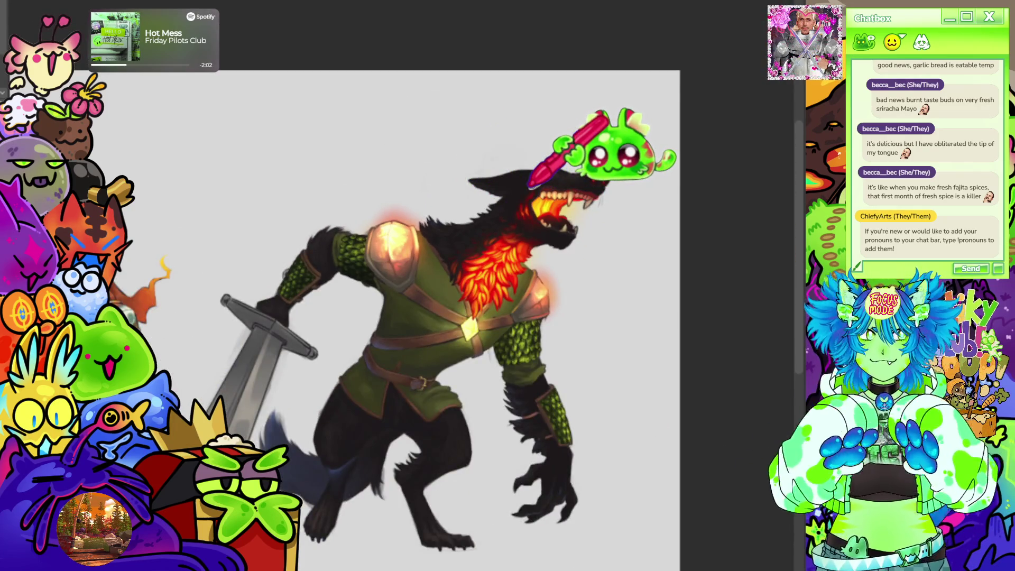
scroll(529, 185, "down", 3)
scroll(602, 180, "up", 1)
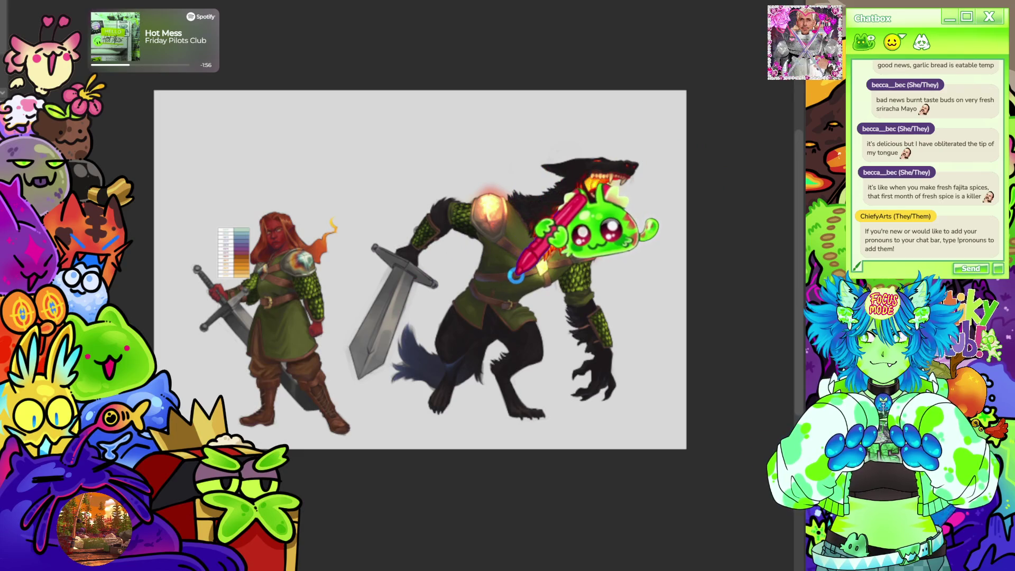
scroll(516, 273, "up", 1)
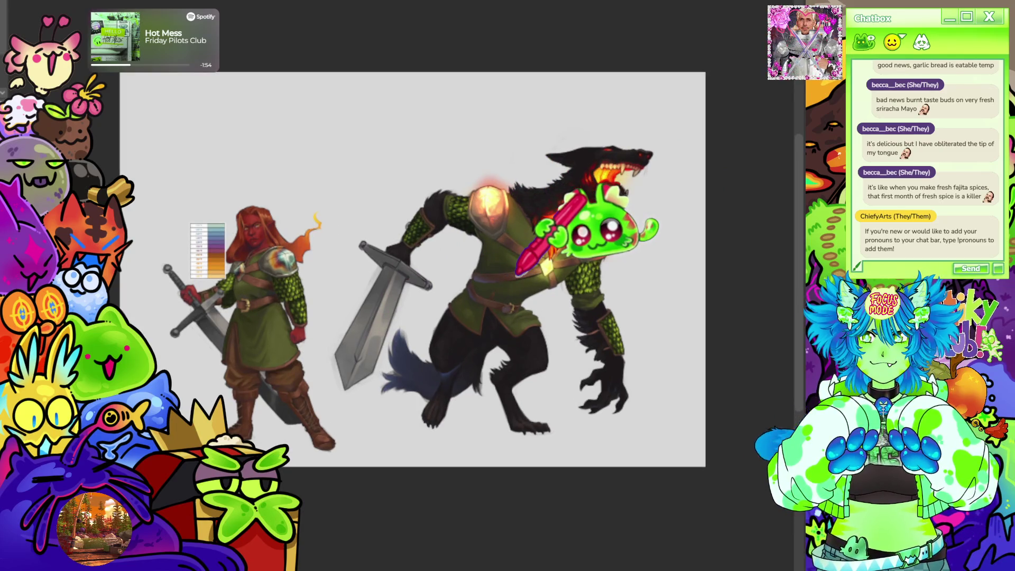
key("ctrl+plus")
key("ctrl+plus")
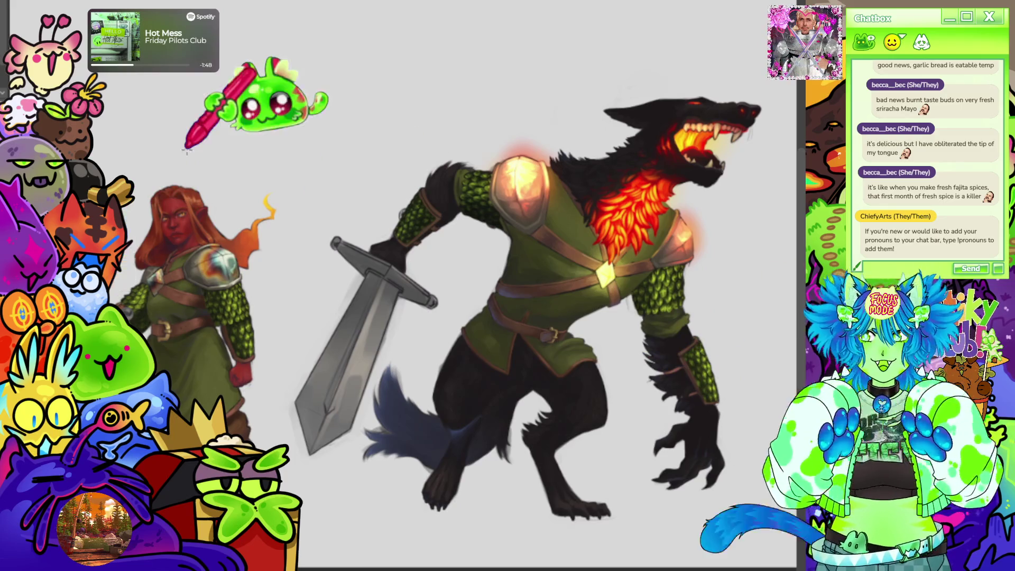
scroll(143, 150, "down", 1)
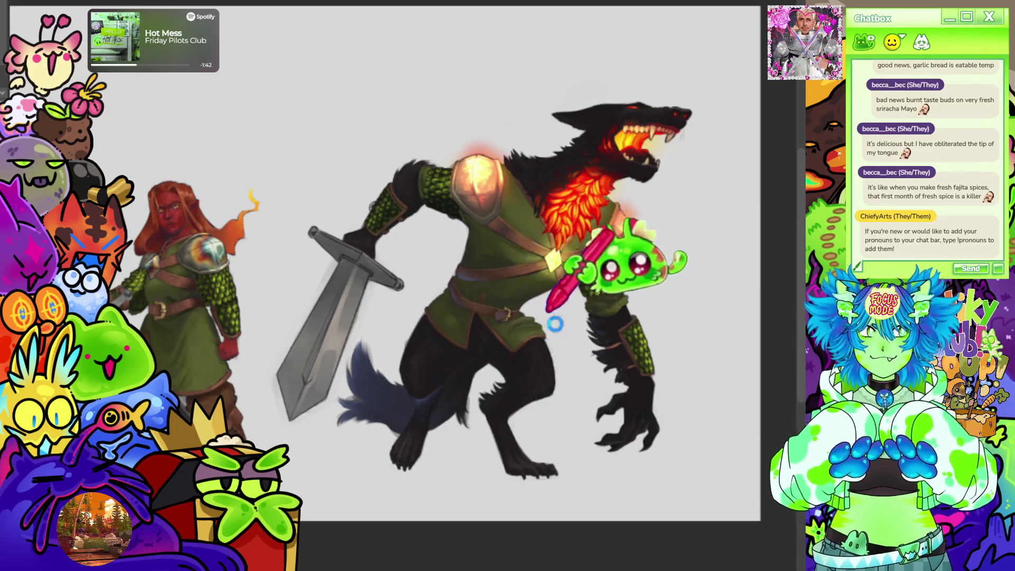
scroll(633, 402, "down", 1)
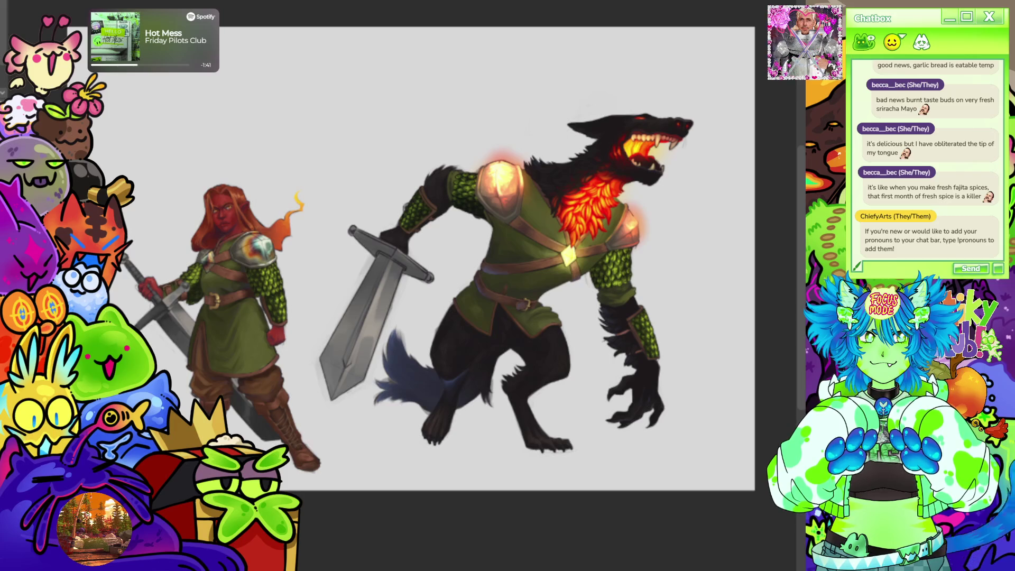